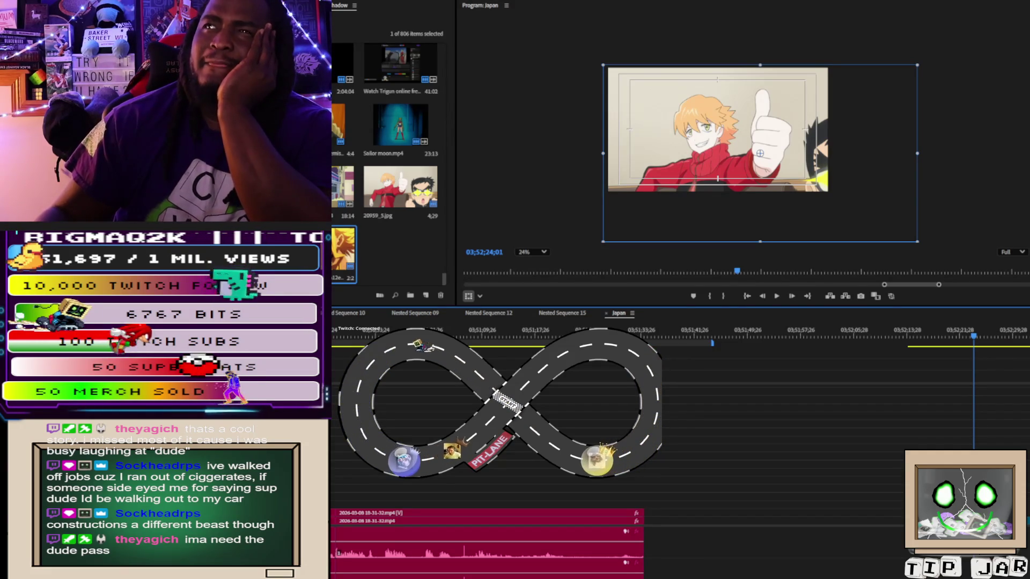
- Place the Naruto opening on the Japan timeline and scale it up to fill the frame
mouse_move(343, 255)
left_mouse_down()
mouse_move(753, 488)
mouse_move(871, 480)
left_mouse_up()
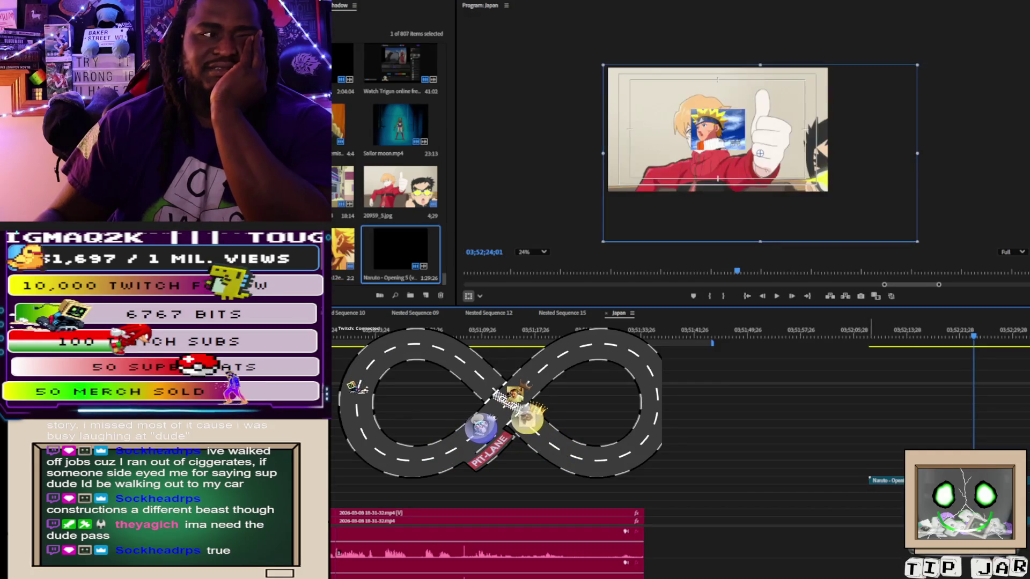
left_click(722, 131)
left_click(953, 158)
left_click(720, 138)
left_click_drag(745, 129, 829, 132)
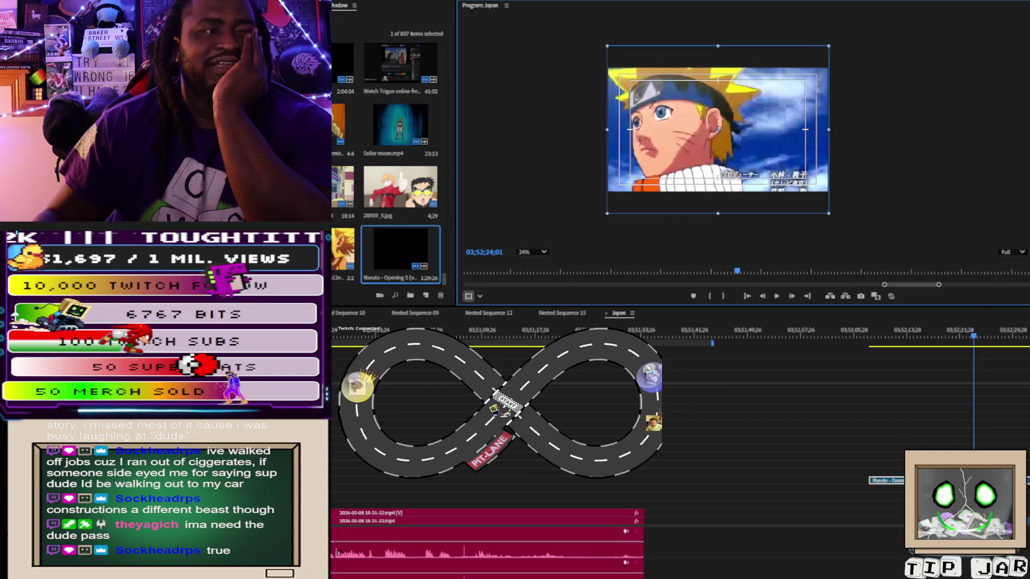
key("minus")
key("minus")
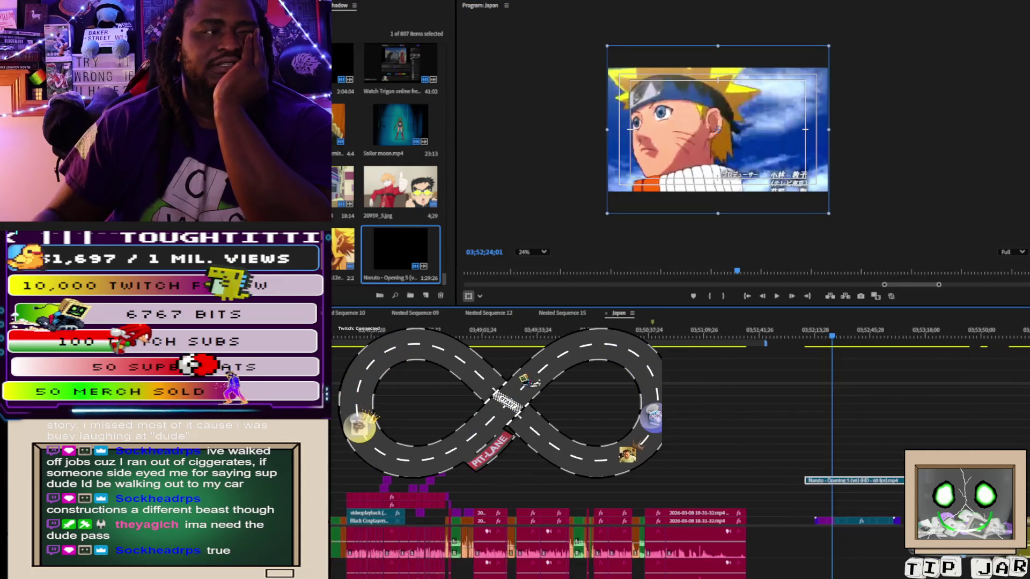
- Shift the Naruto clip's timing, then step frame by frame to 03;53;16;27
left_click_drag(887, 342, 931, 346)
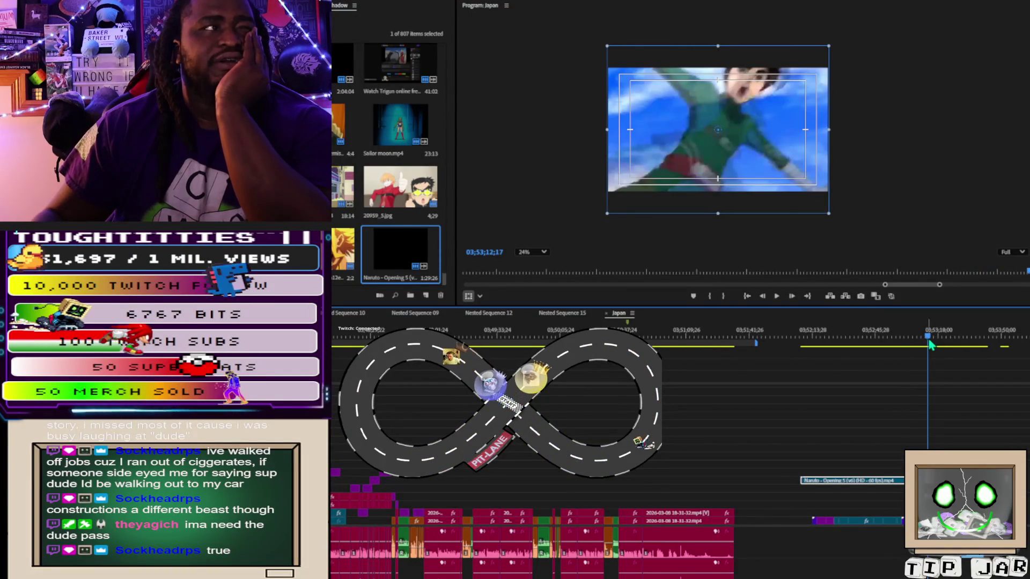
left_click_drag(835, 489, 835, 482)
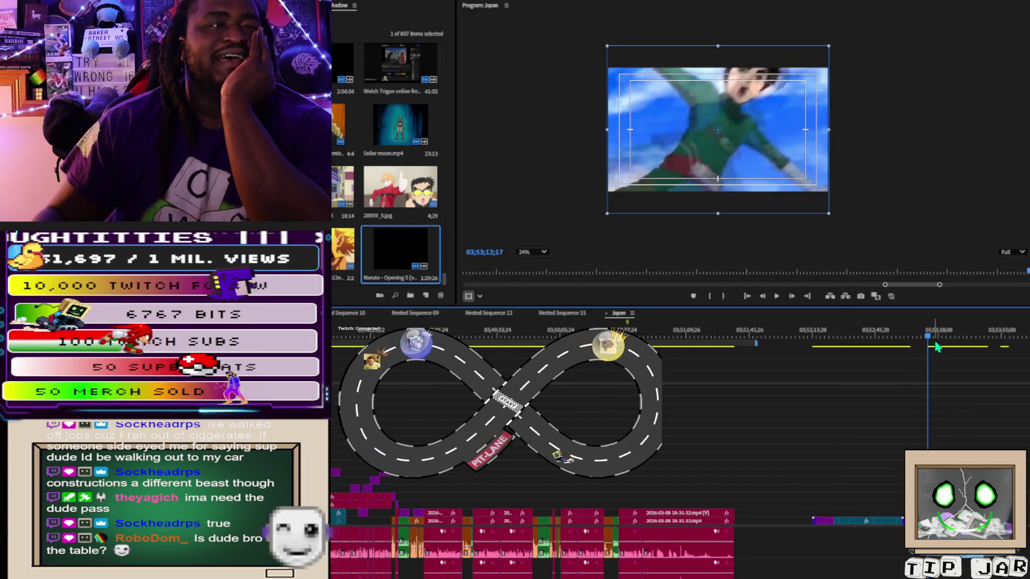
left_click_drag(930, 335, 938, 338)
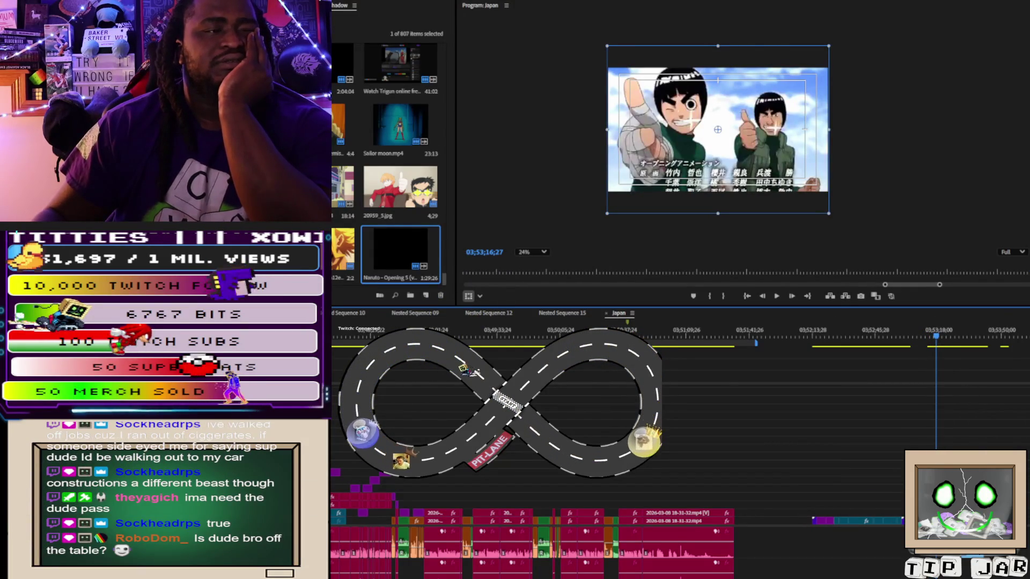
key("Right")
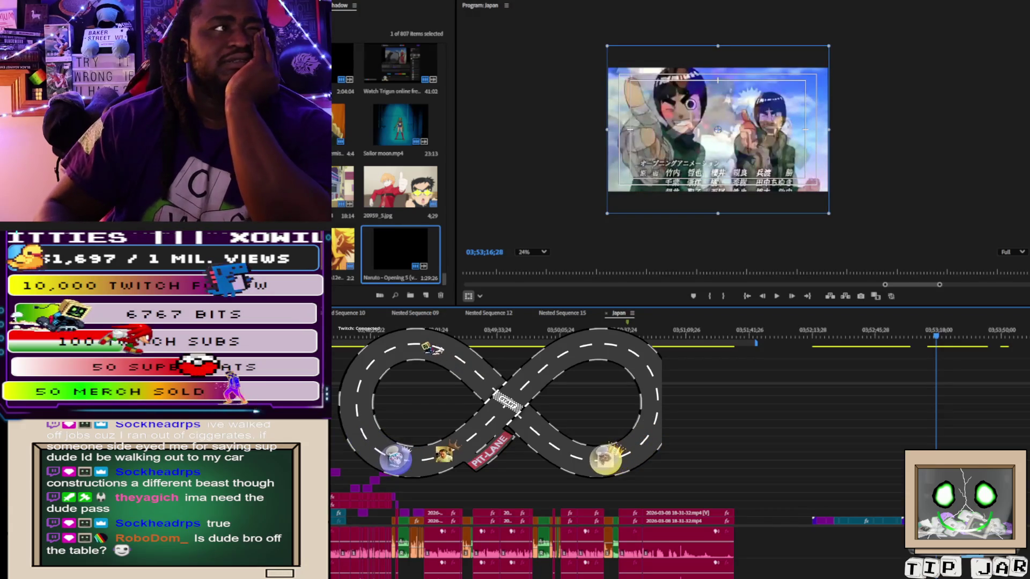
key("Left")
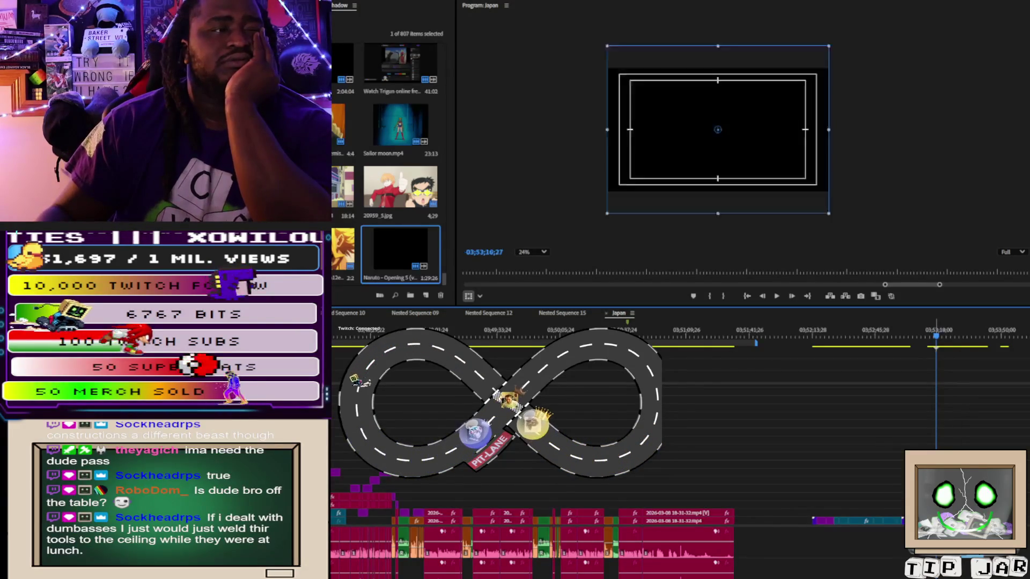
mouse_move(485, 252)
left_mouse_down()
mouse_move(466, 251)
mouse_move(485, 251)
left_mouse_up()
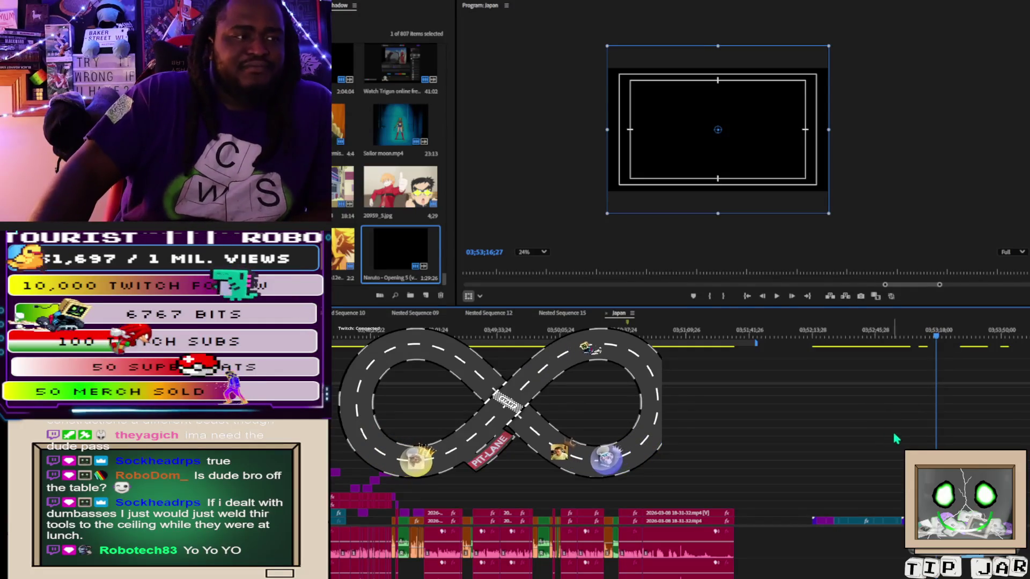
key("ctrl+shift+a")
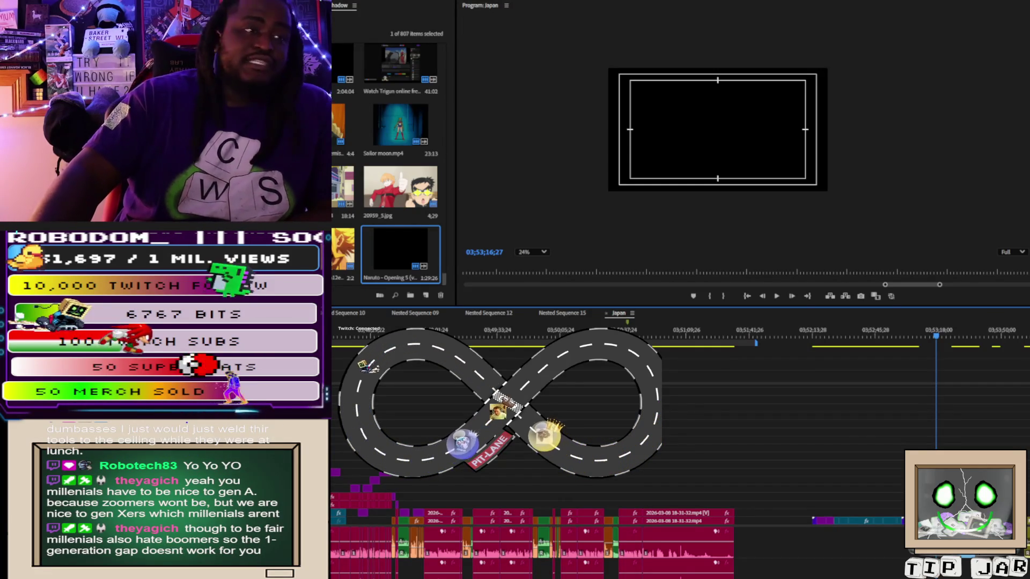
left_click(872, 329)
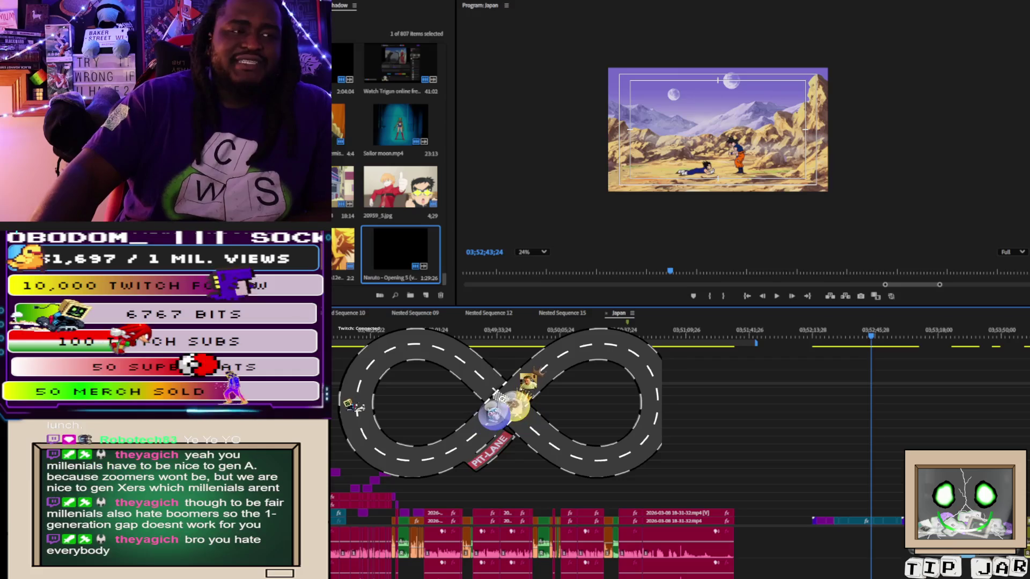
- Zoom the timeline in and scrub to the Naruto footage at 03;53;06;16, then start playback
key("equal")
key("equal")
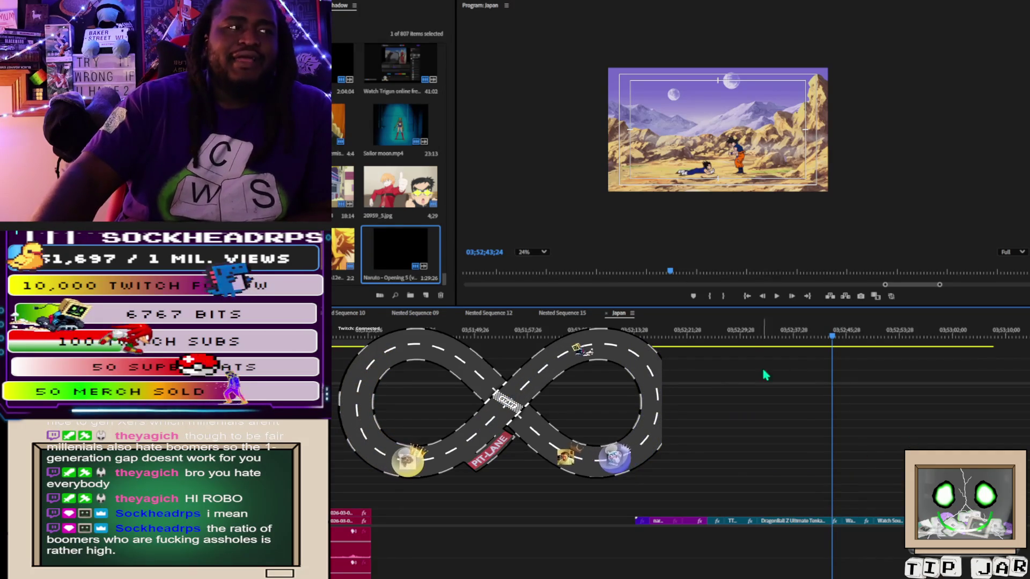
left_click(703, 346)
left_click_drag(704, 348, 921, 350)
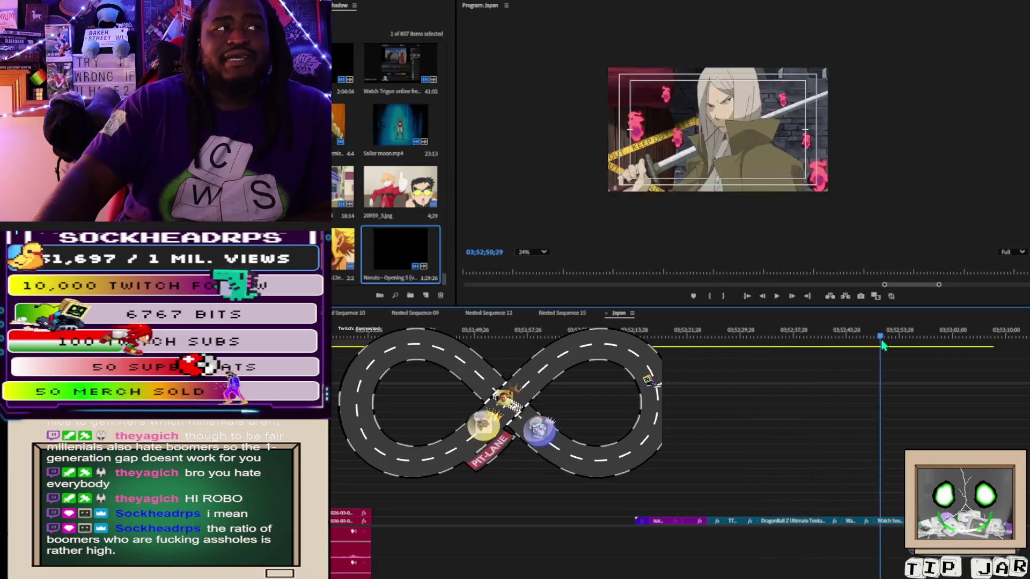
mouse_move(939, 351)
left_mouse_down()
mouse_move(886, 364)
mouse_move(974, 365)
left_mouse_up()
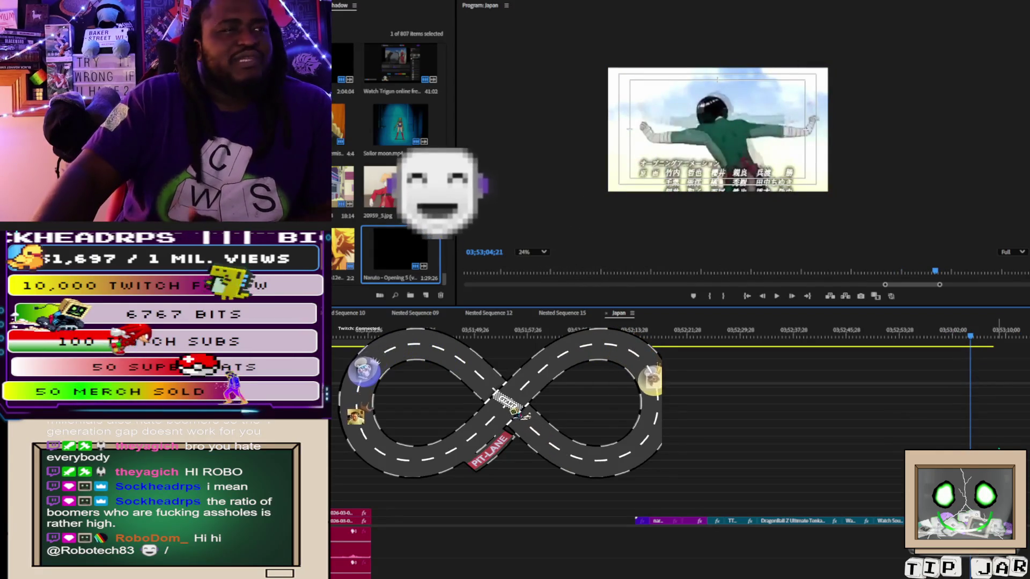
key("space")
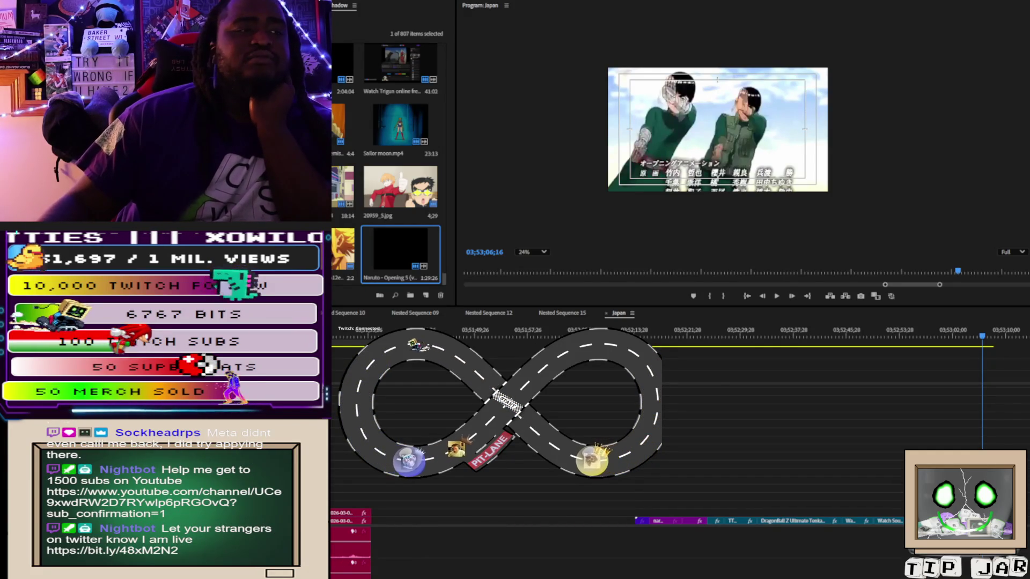
- Drag the sequence timecode toward a later point
left_click_drag(484, 252, 505, 252)
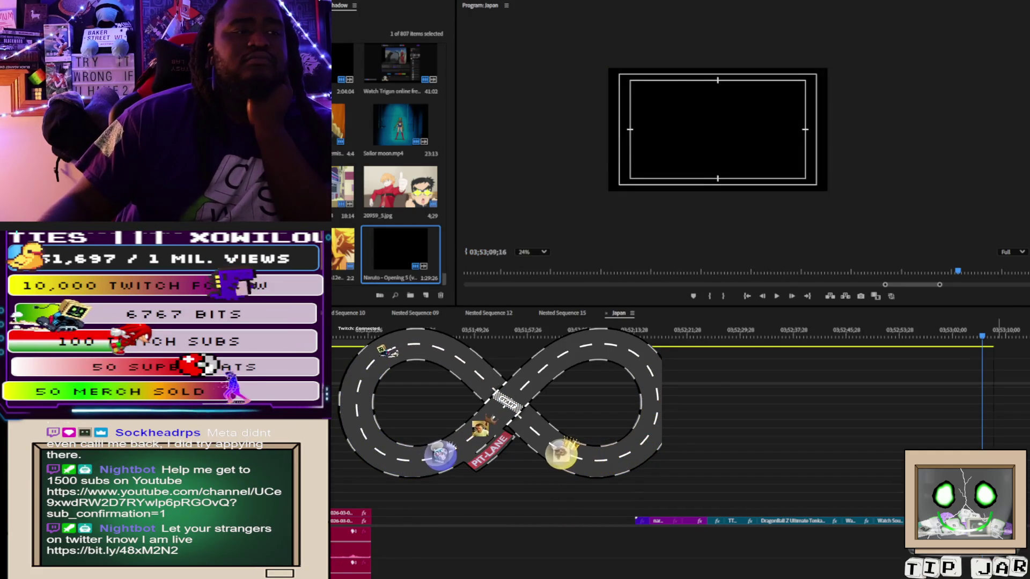
- Cancel the timecode change, keeping the sequence at 03;53;06;16
key("Escape")
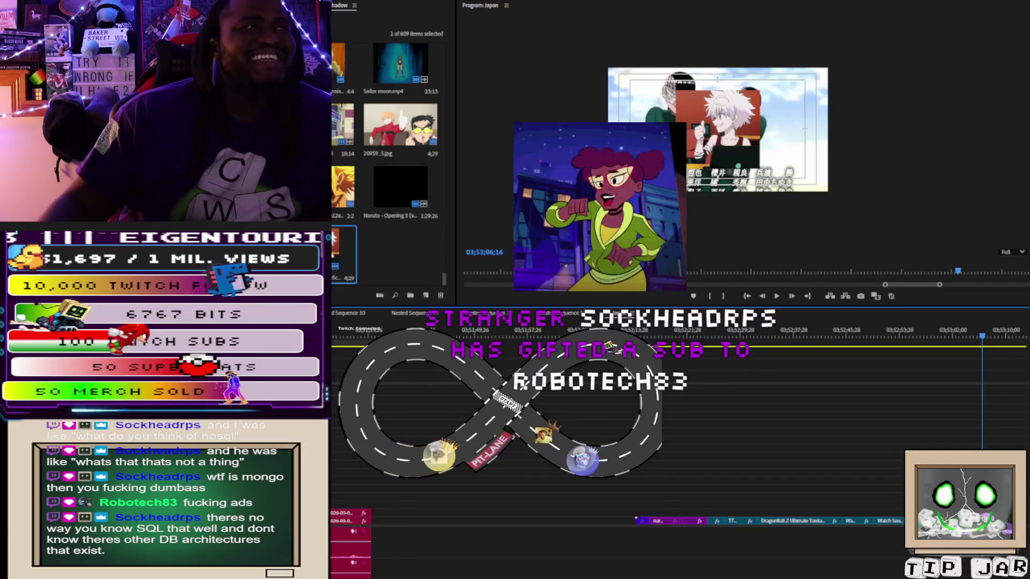
- Scale the Killua still up until it nearly covers the Naruto frame
left_click(771, 139)
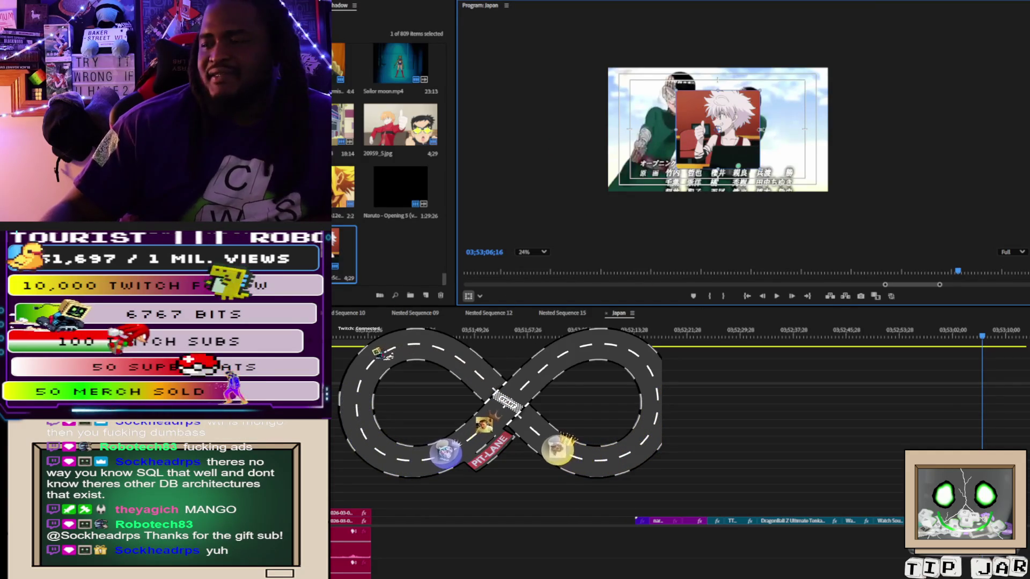
left_click_drag(761, 129, 832, 143)
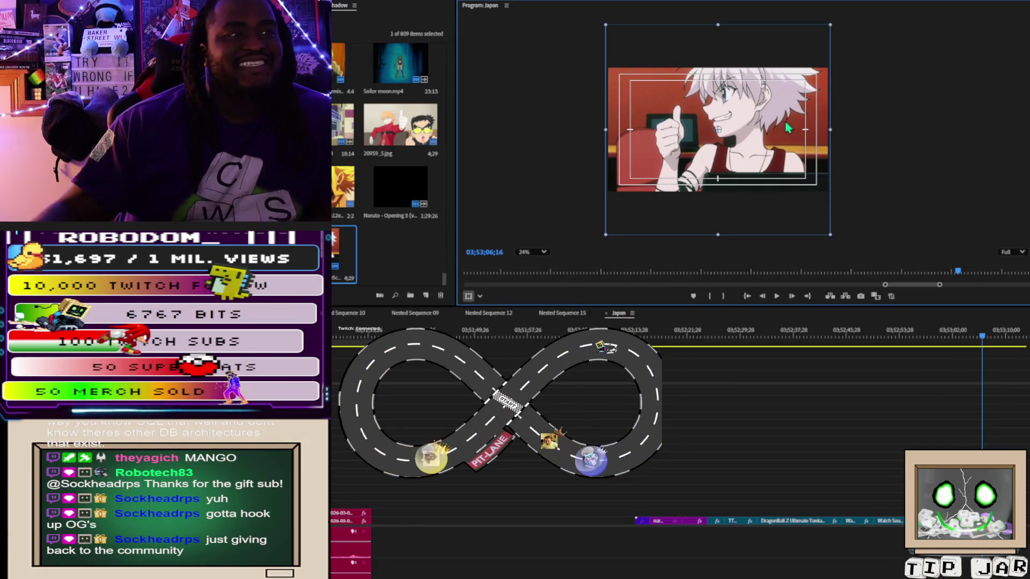
scroll(828, 209, "up", 2)
- Recentre the zoomed Program Monitor view on the Killua frame
left_click_drag(828, 210, 870, 221)
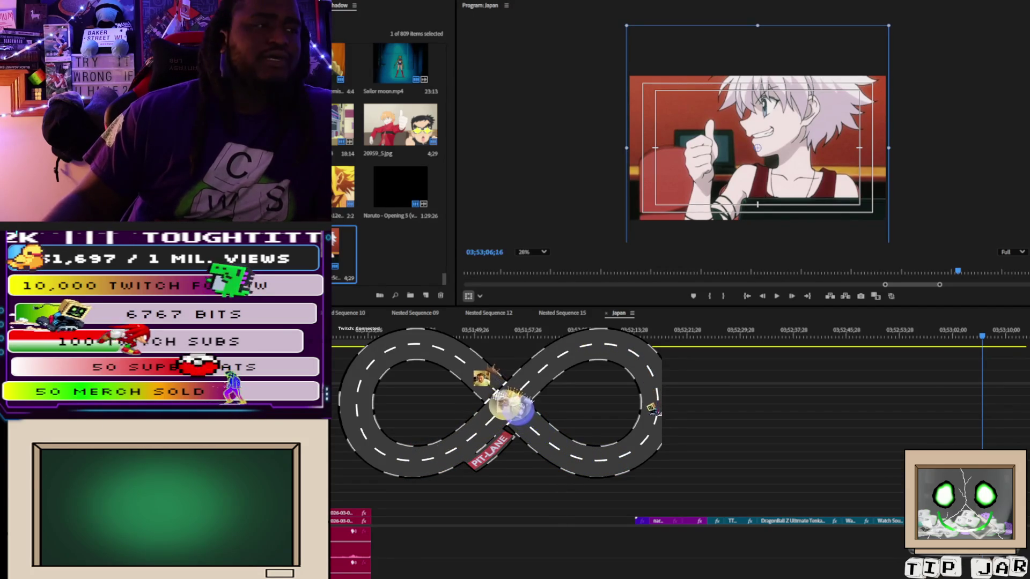
- Bring the Ash and Pikachu image in as a small overlay above Killua at 03;53;06;16
key("Down")
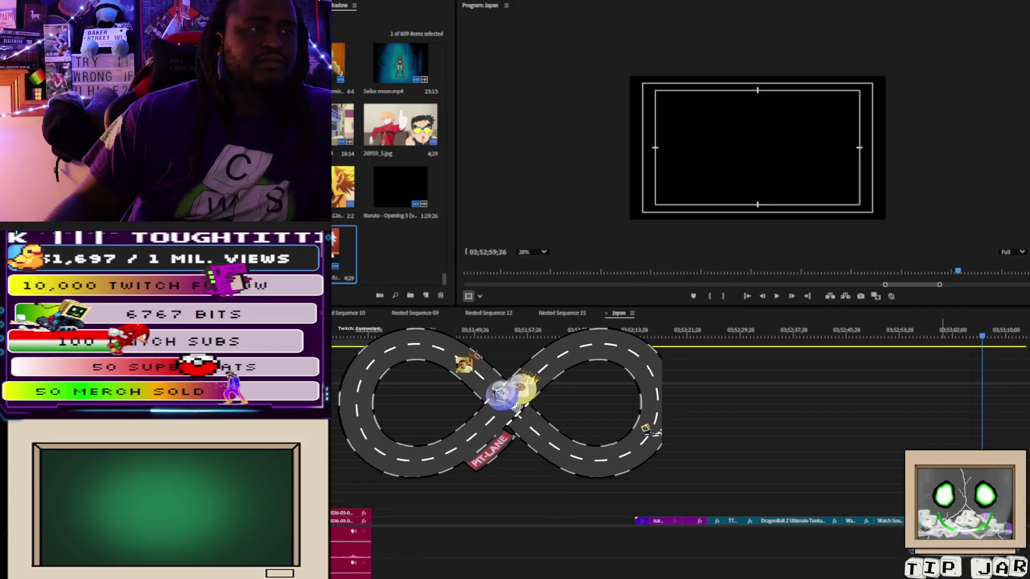
key("ctrl+shift+z")
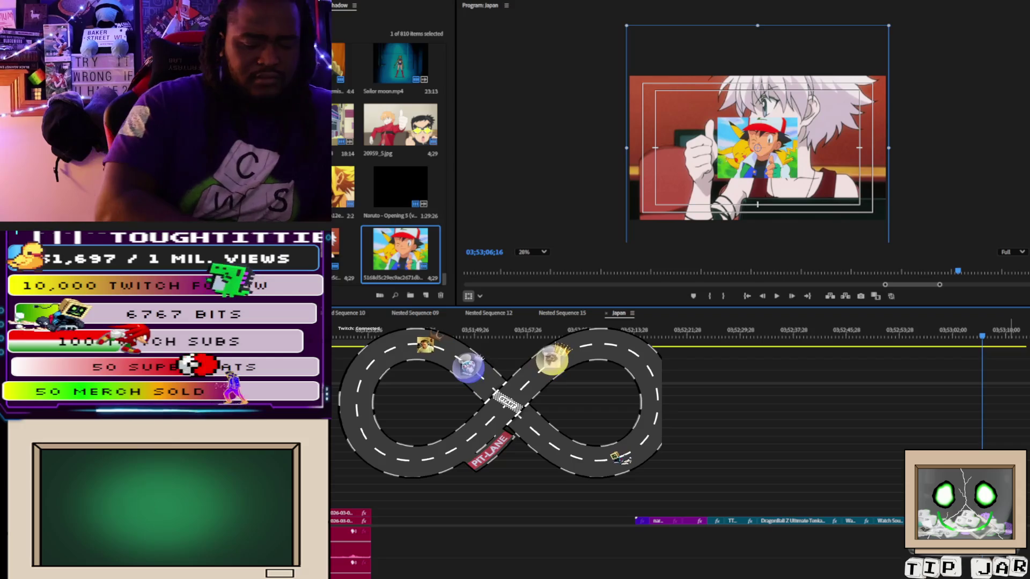